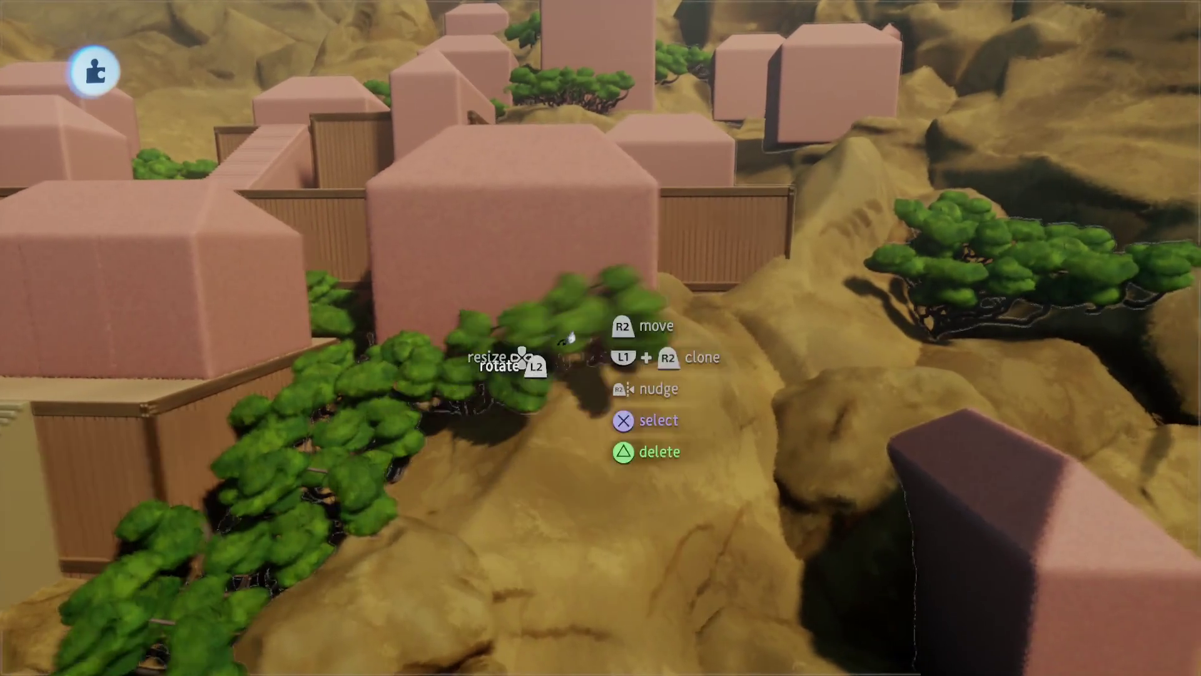
Reposition a piece of the scene by the rock, then exit sculpt mode
mouse_move(566, 340)
mouse_down()
mouse_move(637, 307)
mouse_move(570, 313)
mouse_move(575, 287)
mouse_move(603, 483)
mouse_up()
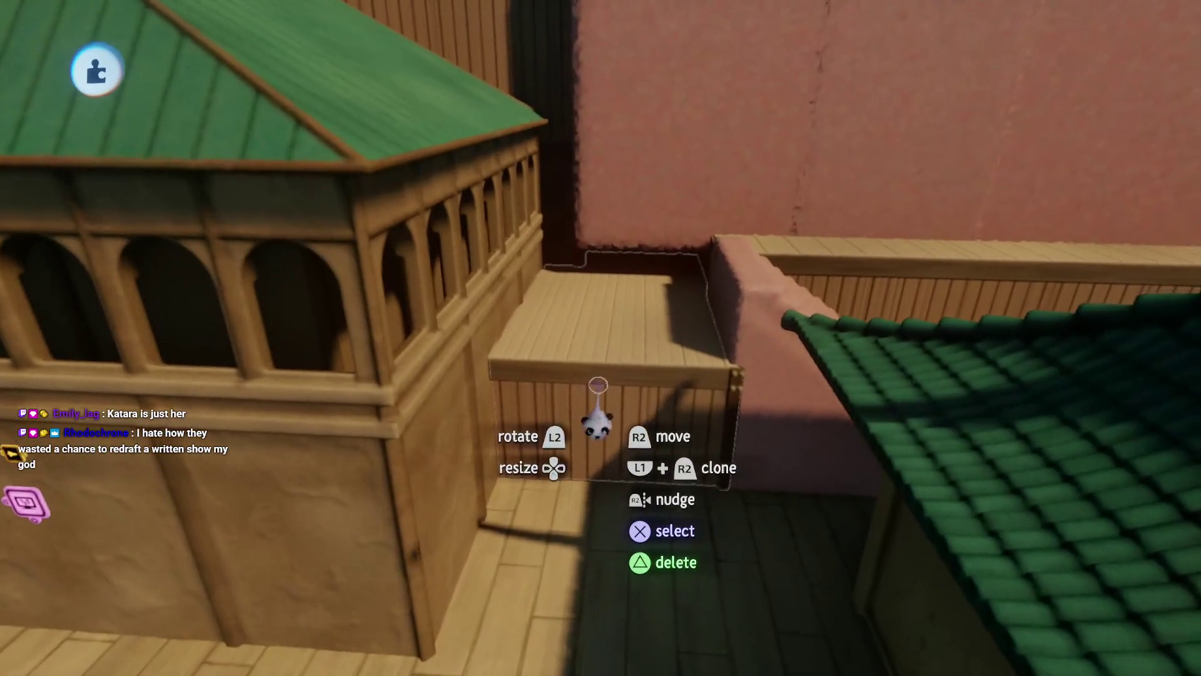
key(Escape)
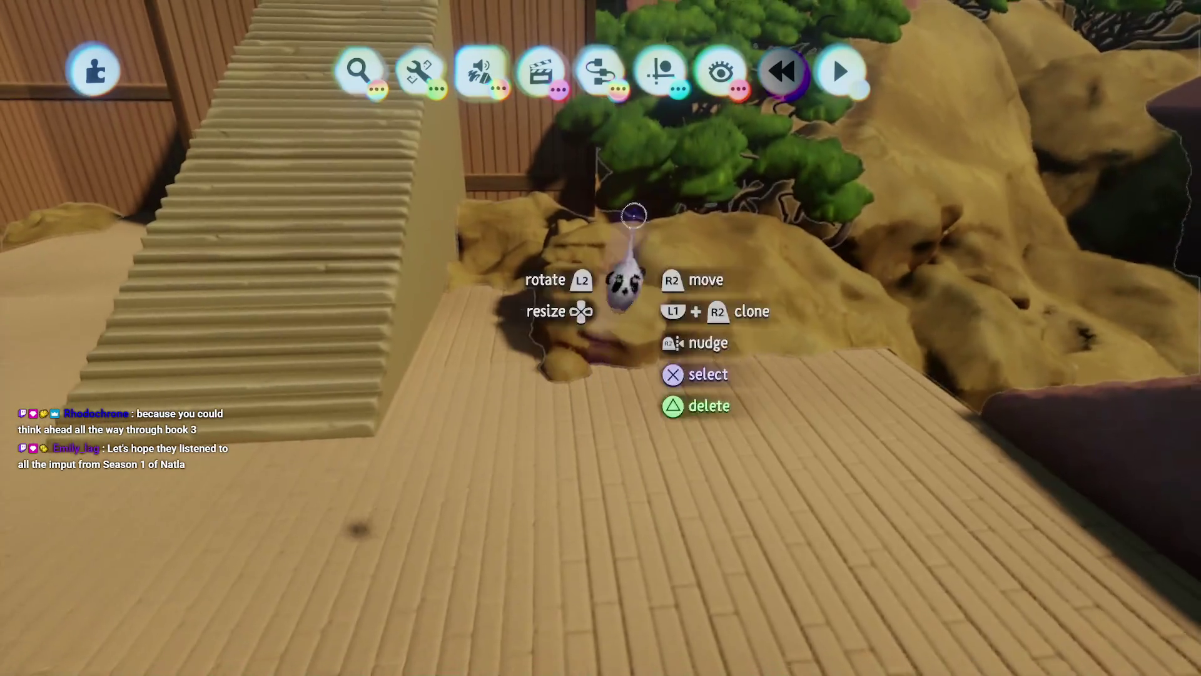
From the guide tools, sculpt the rock beside the wooden staircase and finish sculpting
click(660, 71)
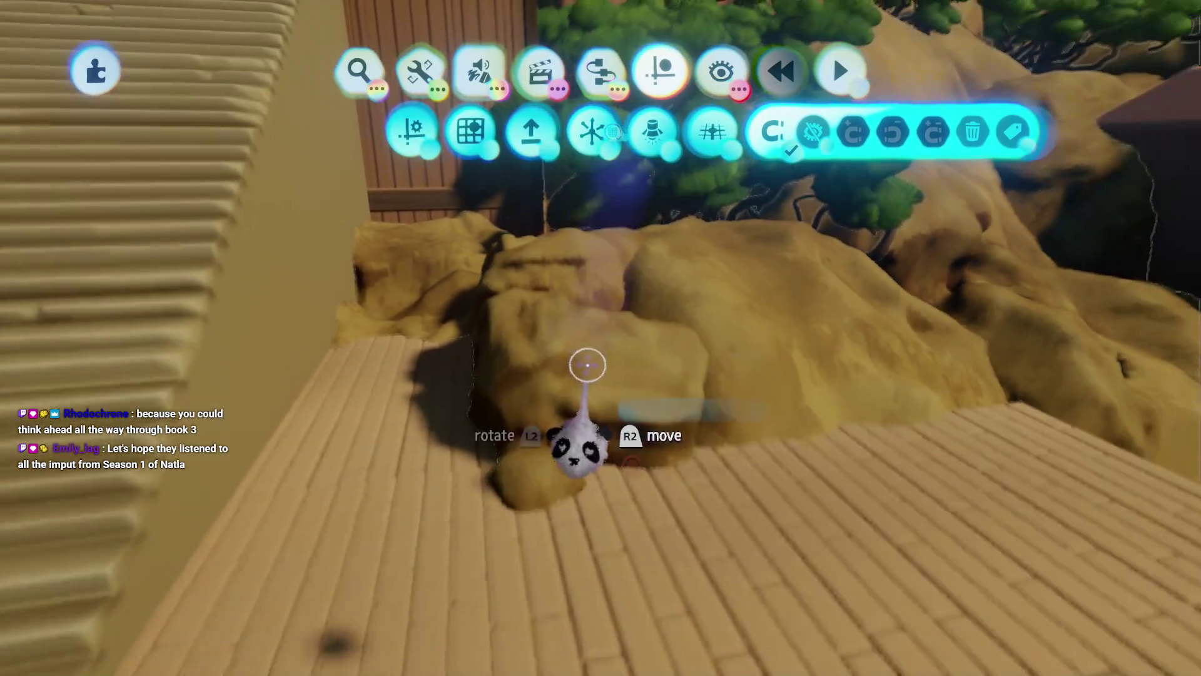
click(564, 401)
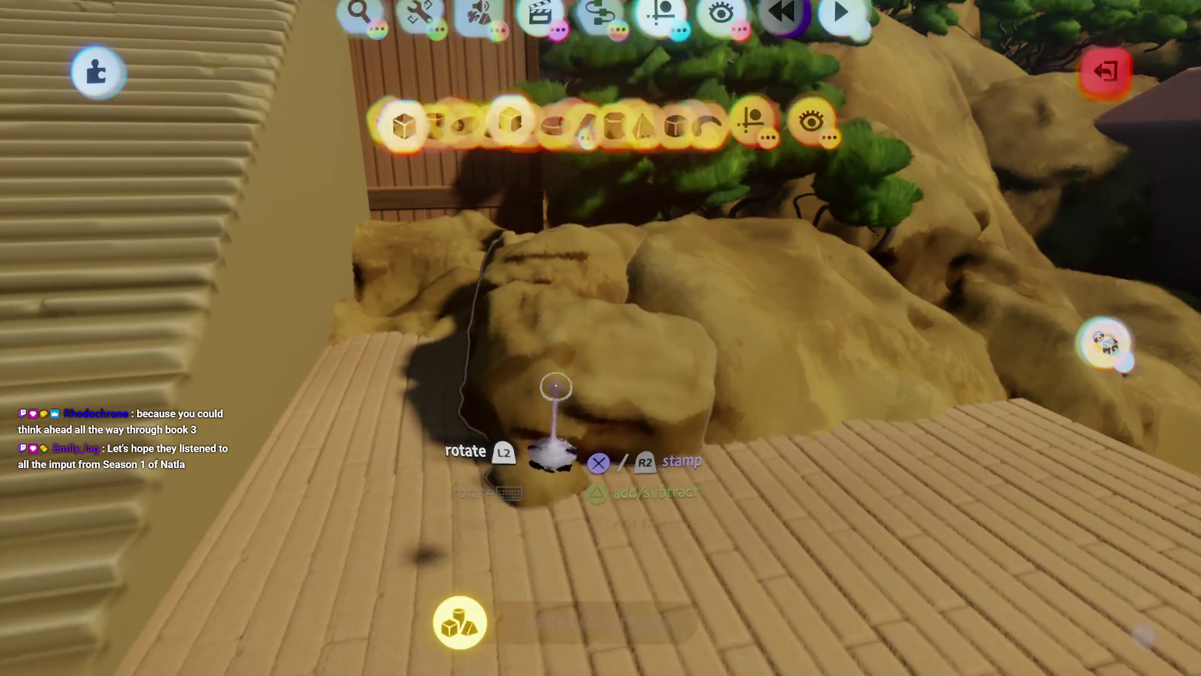
key(Escape)
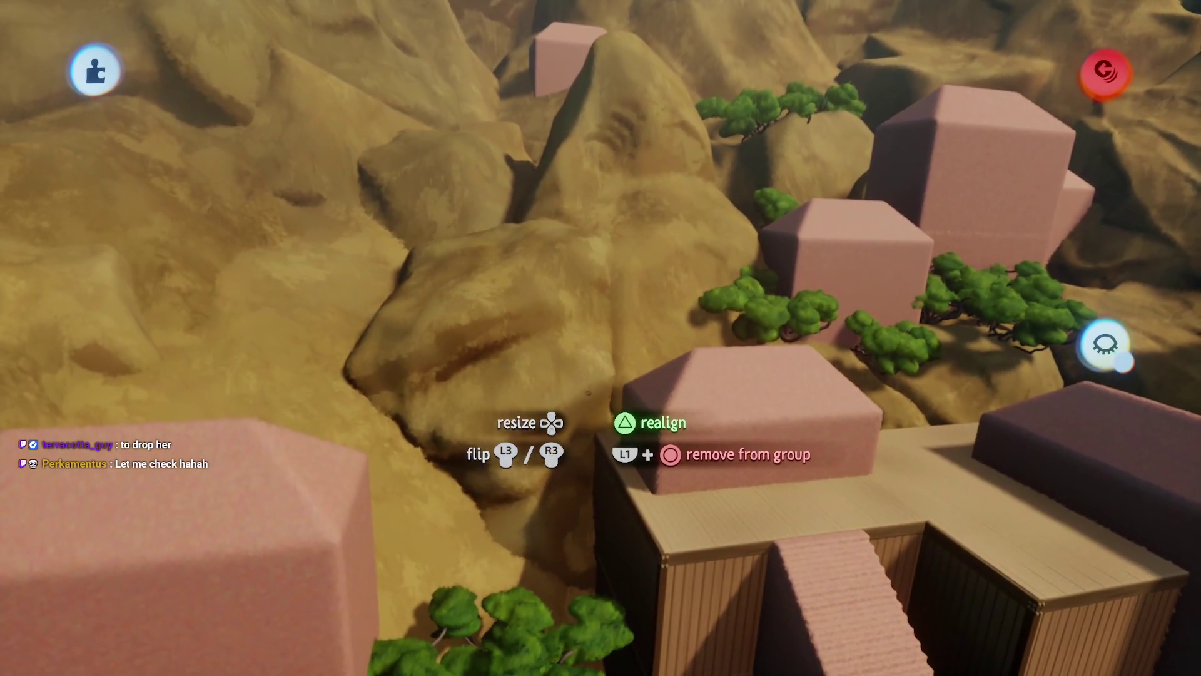
Sweep the camera up, down and sideways to survey the harbour town and docks
scroll(601, 338, down, 5)
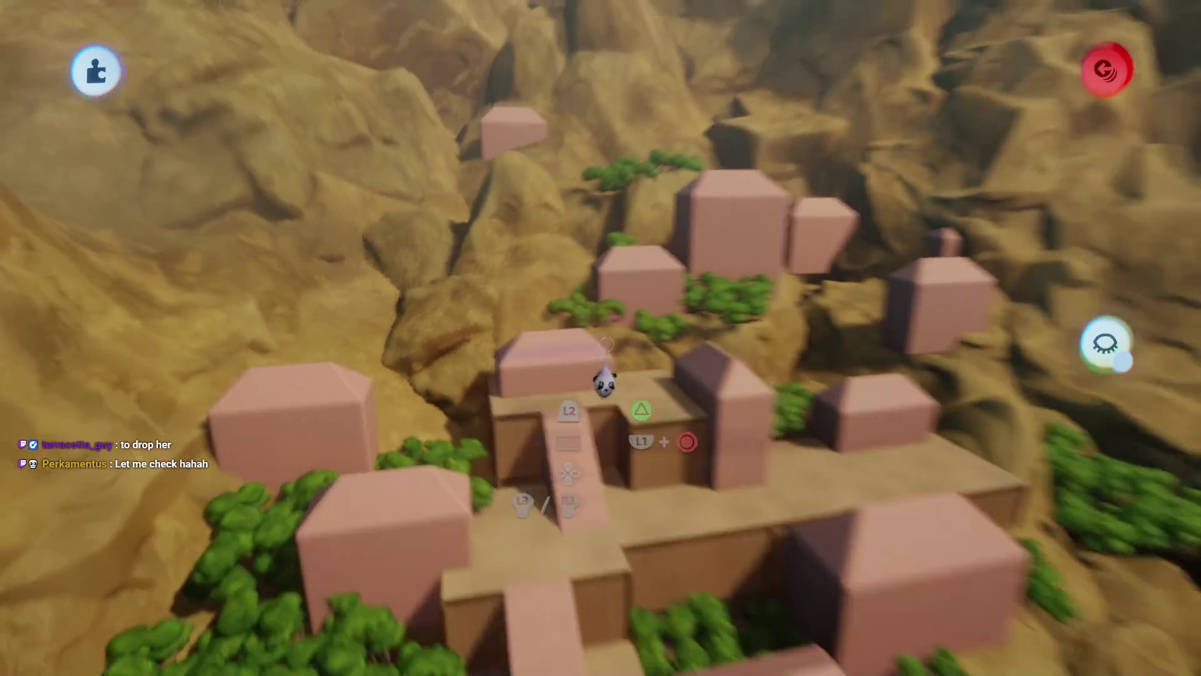
scroll(600, 338, down, 3)
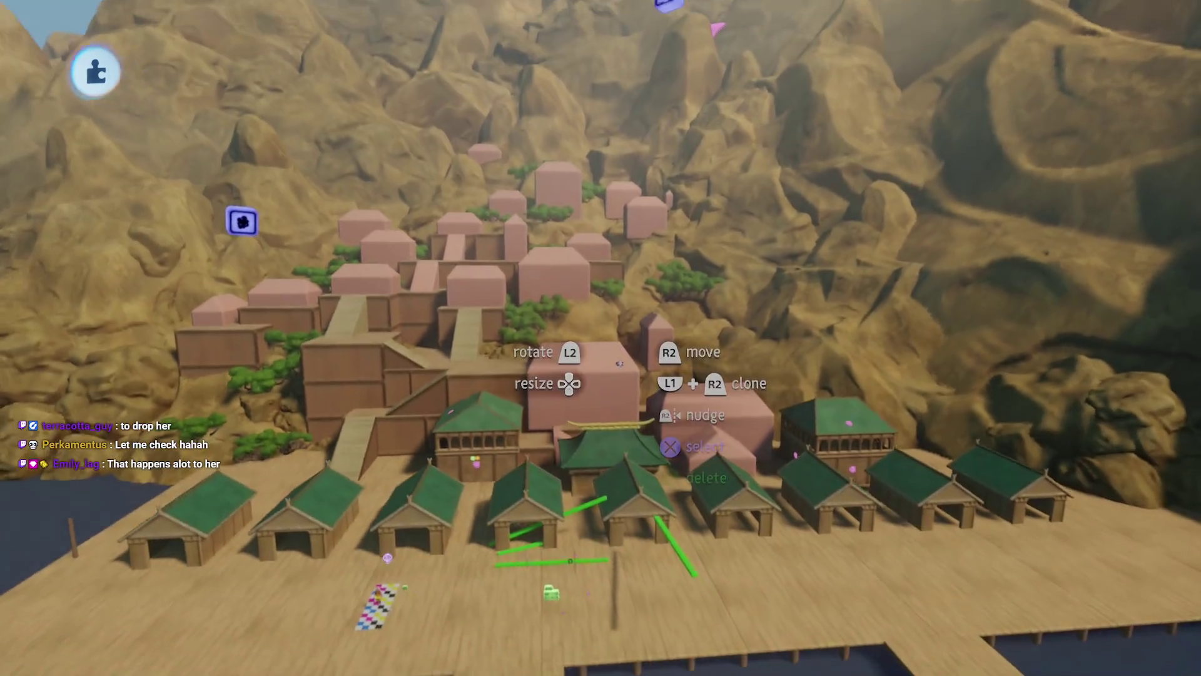
scroll(601, 338, up, 5)
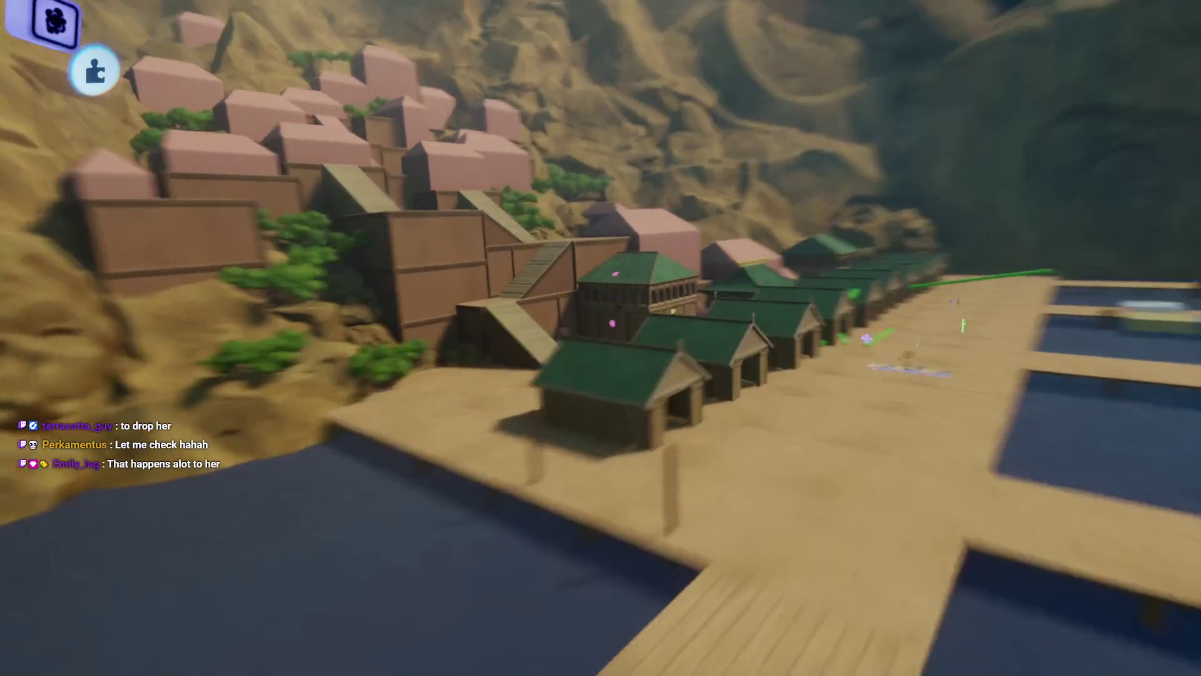
scroll(601, 338, up, 5)
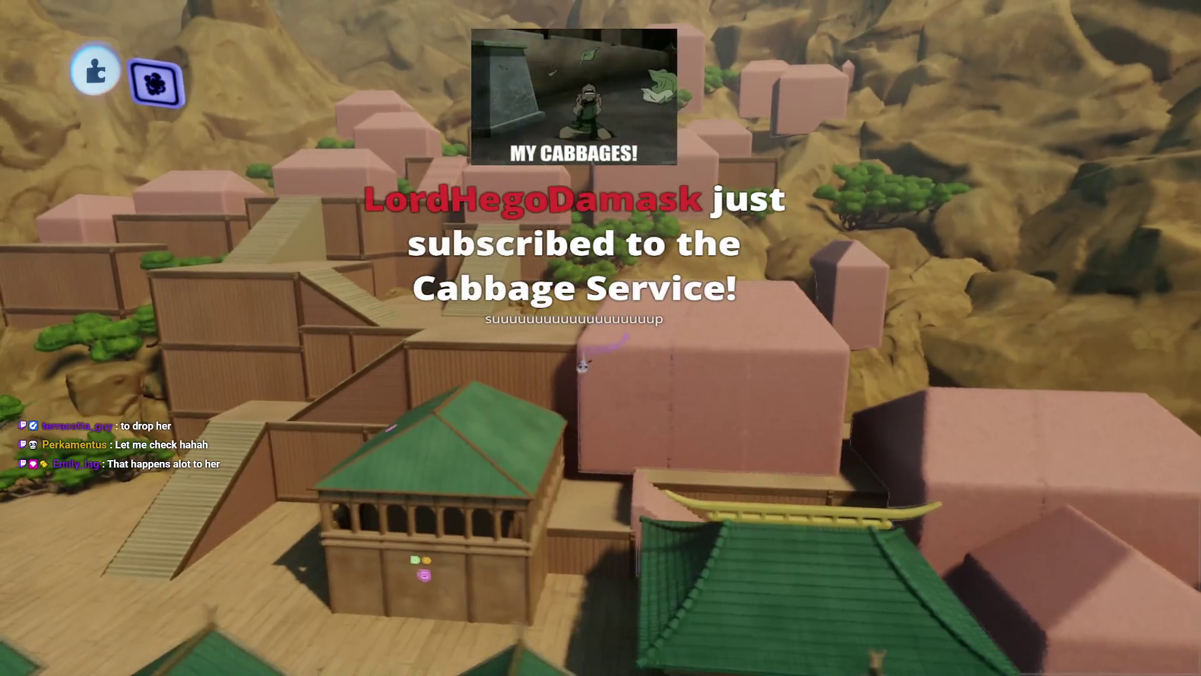
scroll(600, 338, left, 3)
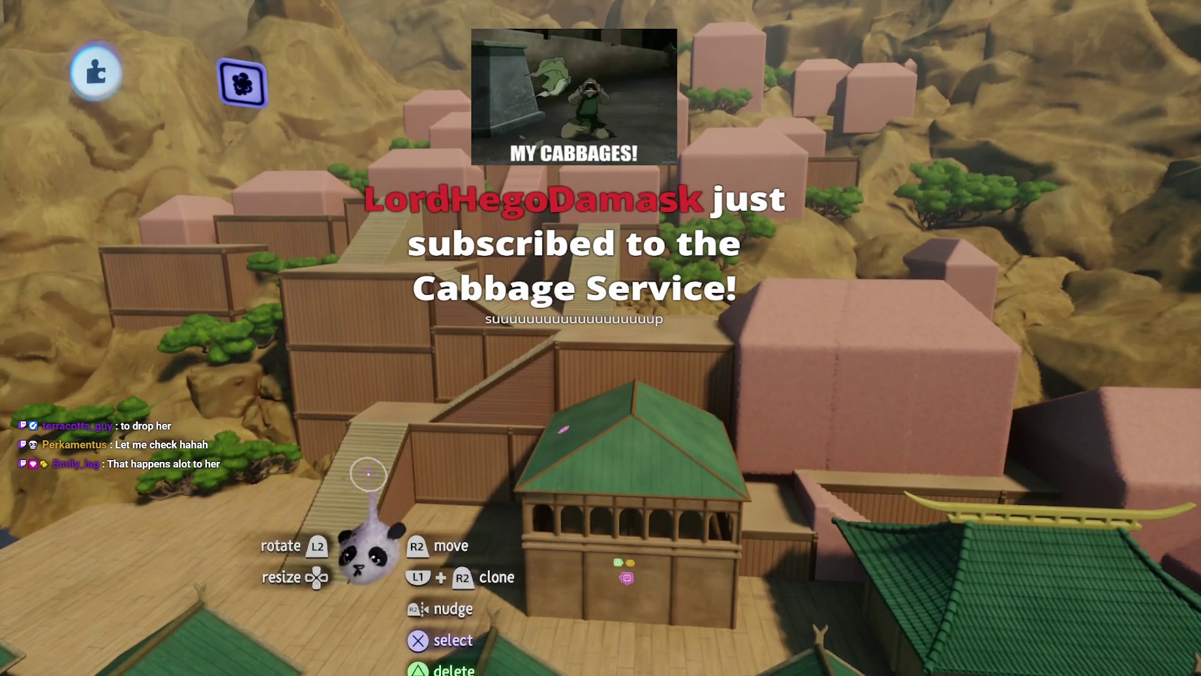
scroll(368, 474, left, 3)
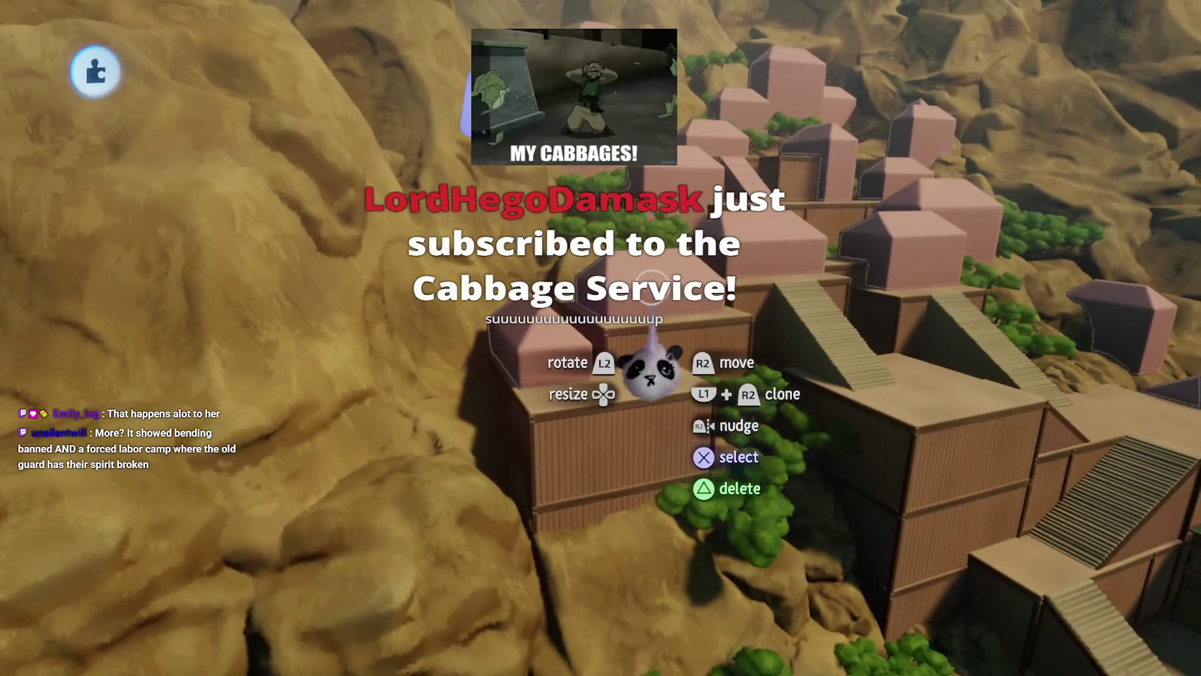
scroll(393, 444, right, 2)
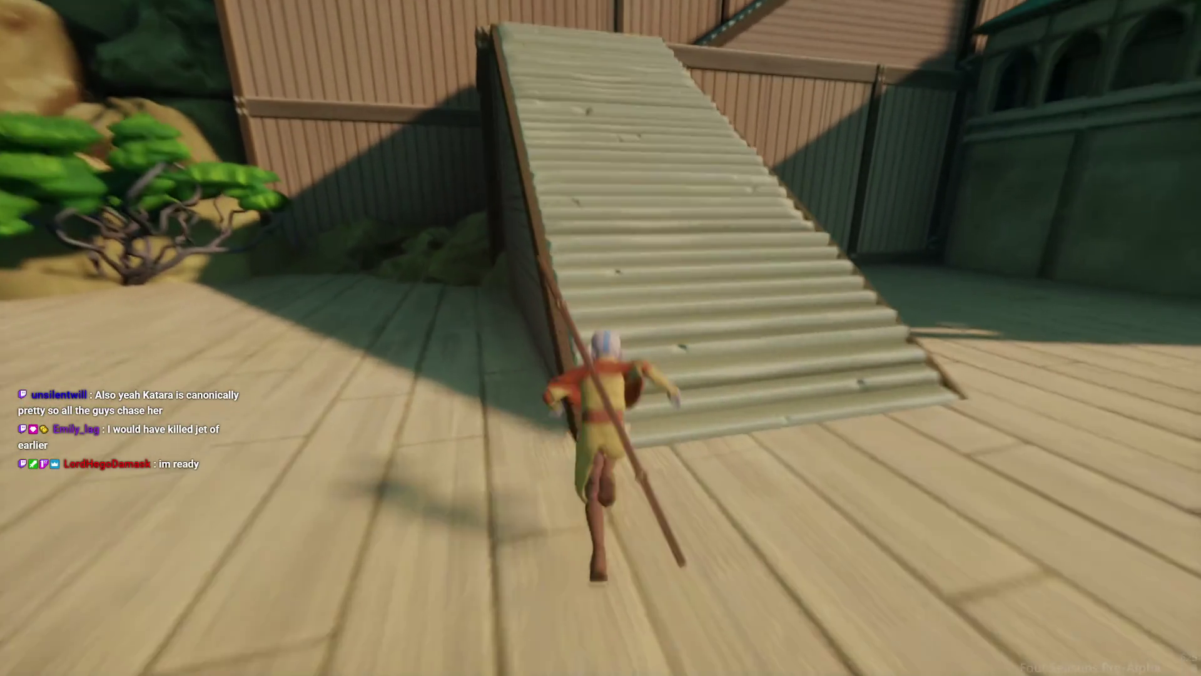
key(w)
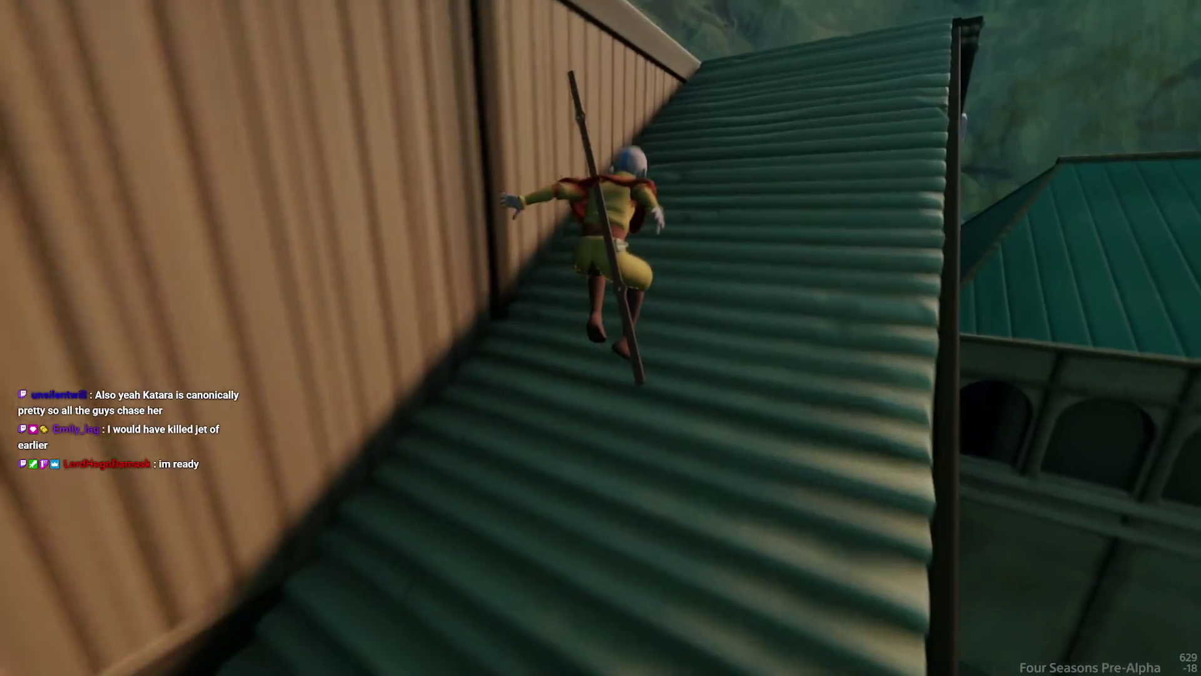
key(w)
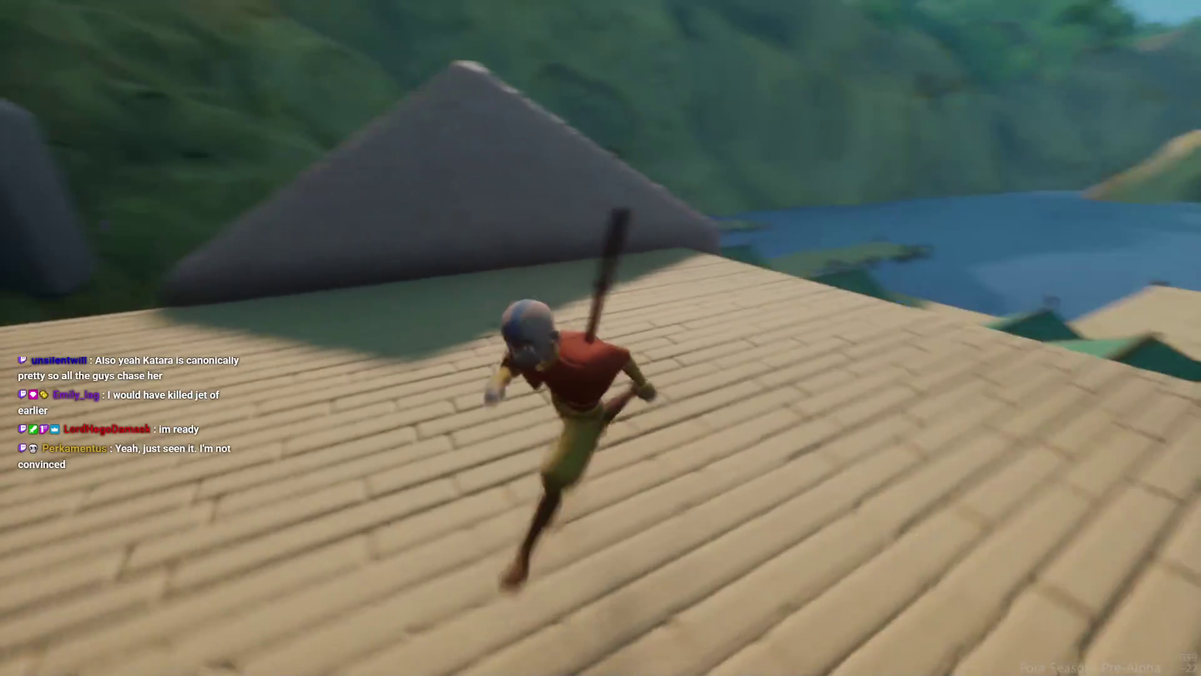
key(w)
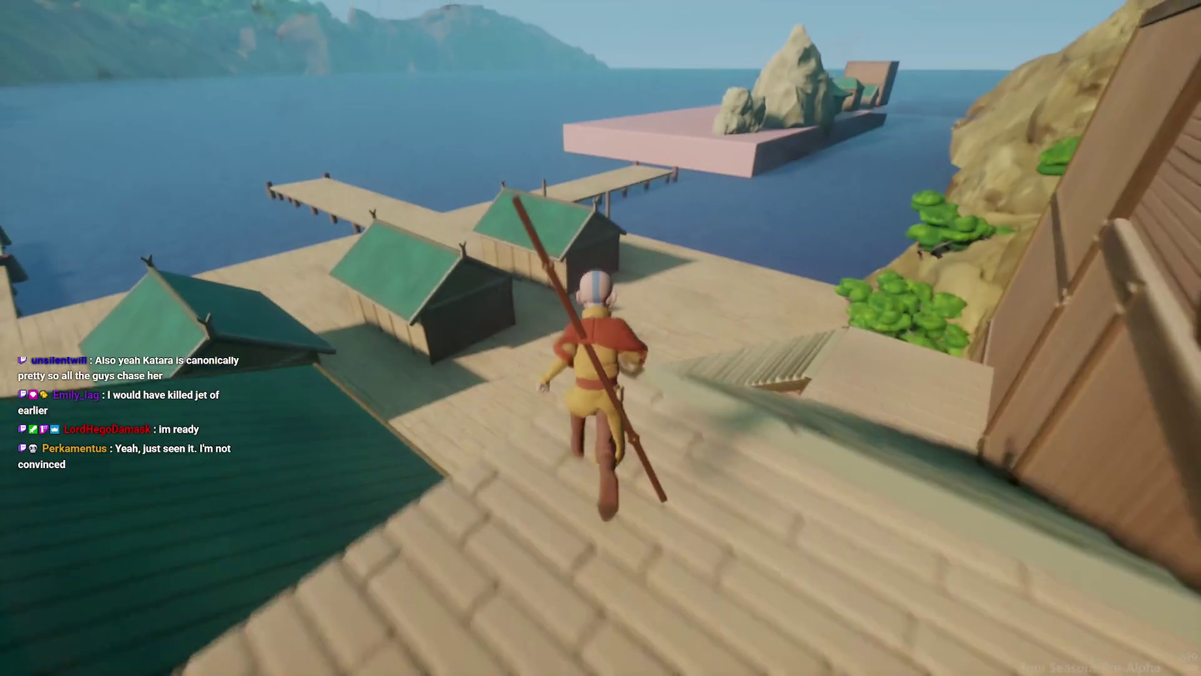
key(w)
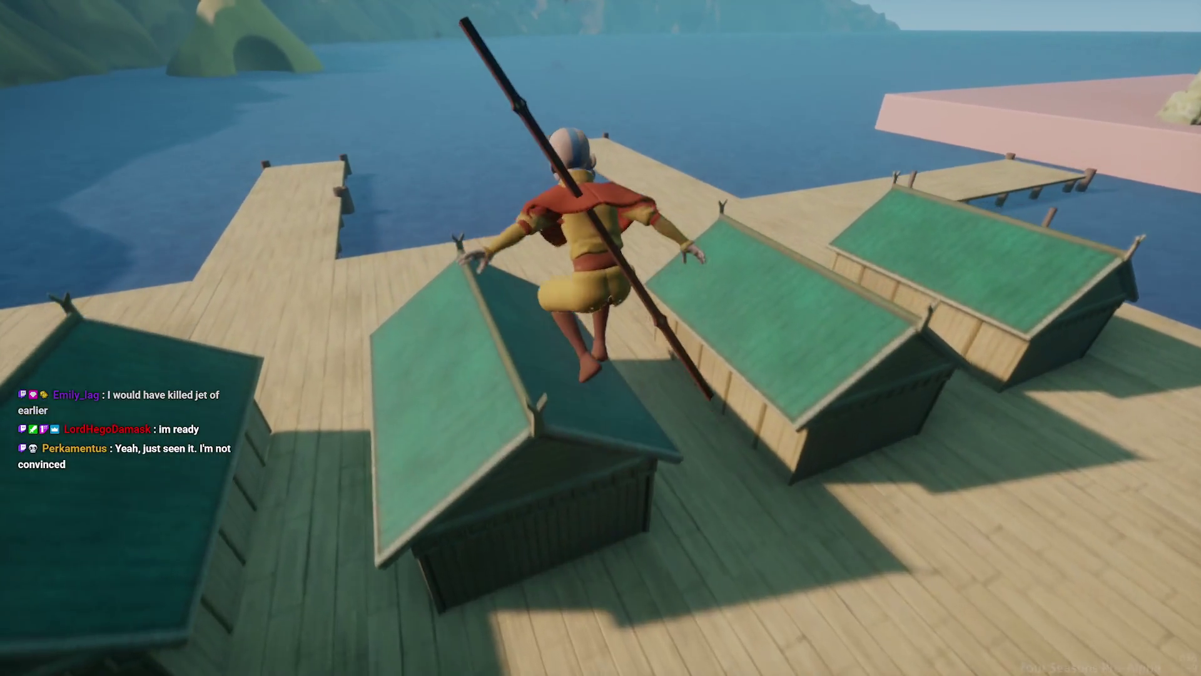
key(w)
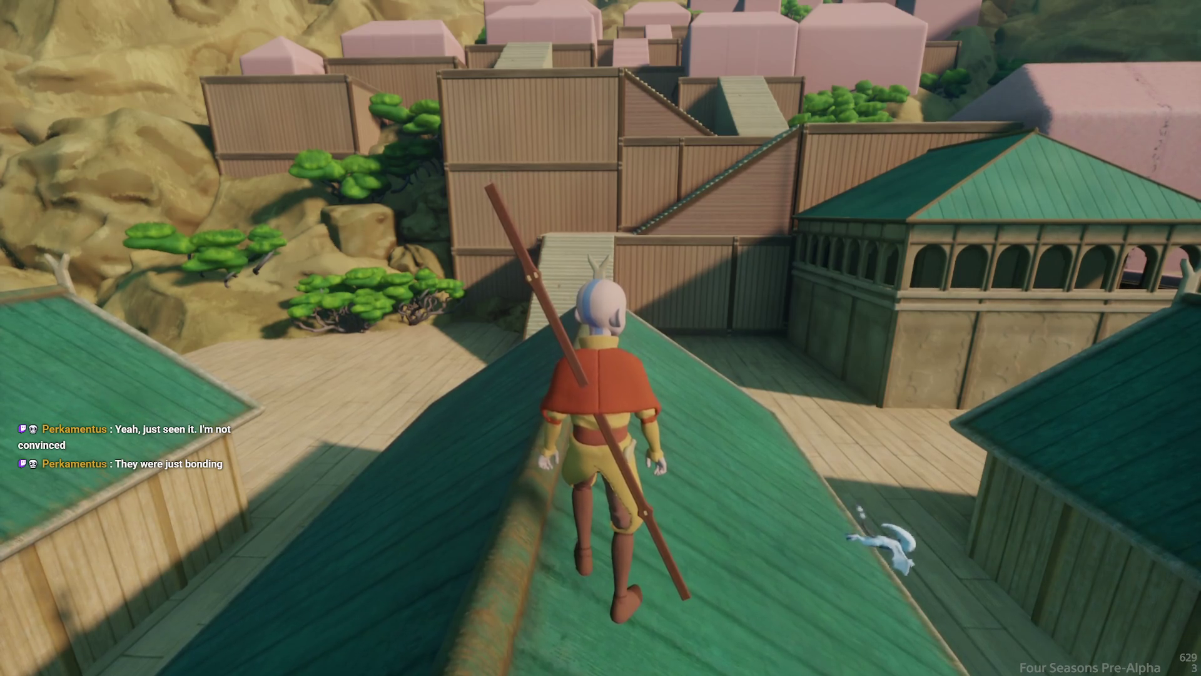
key(w)
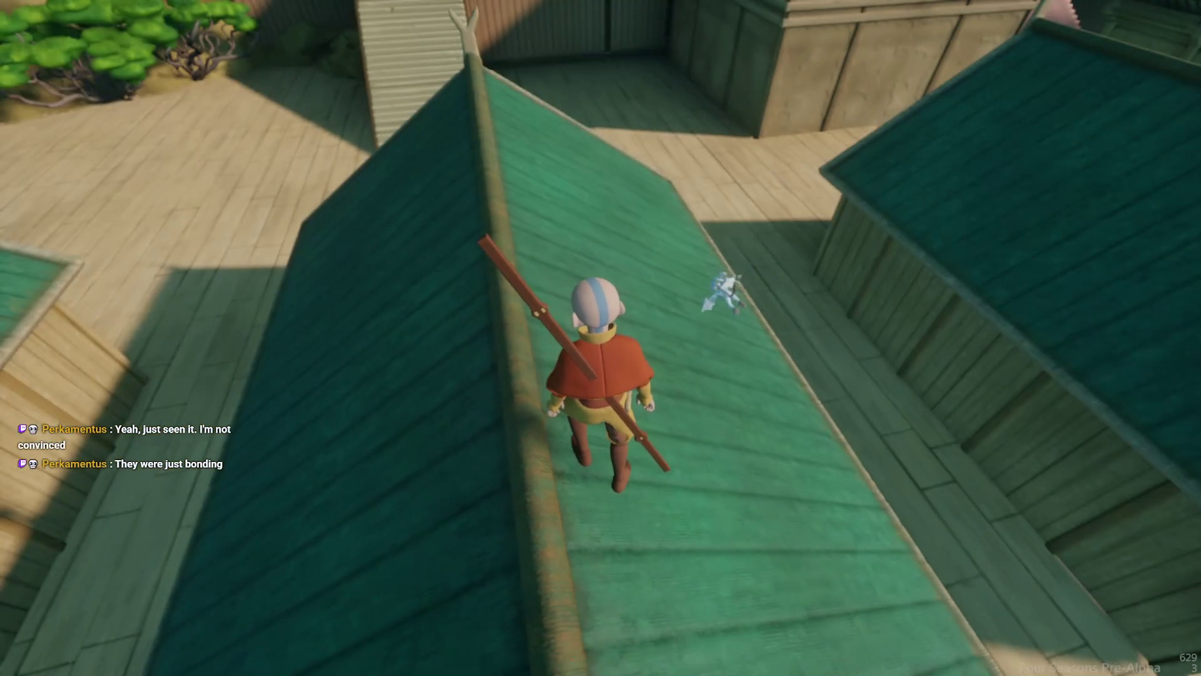
key(w)
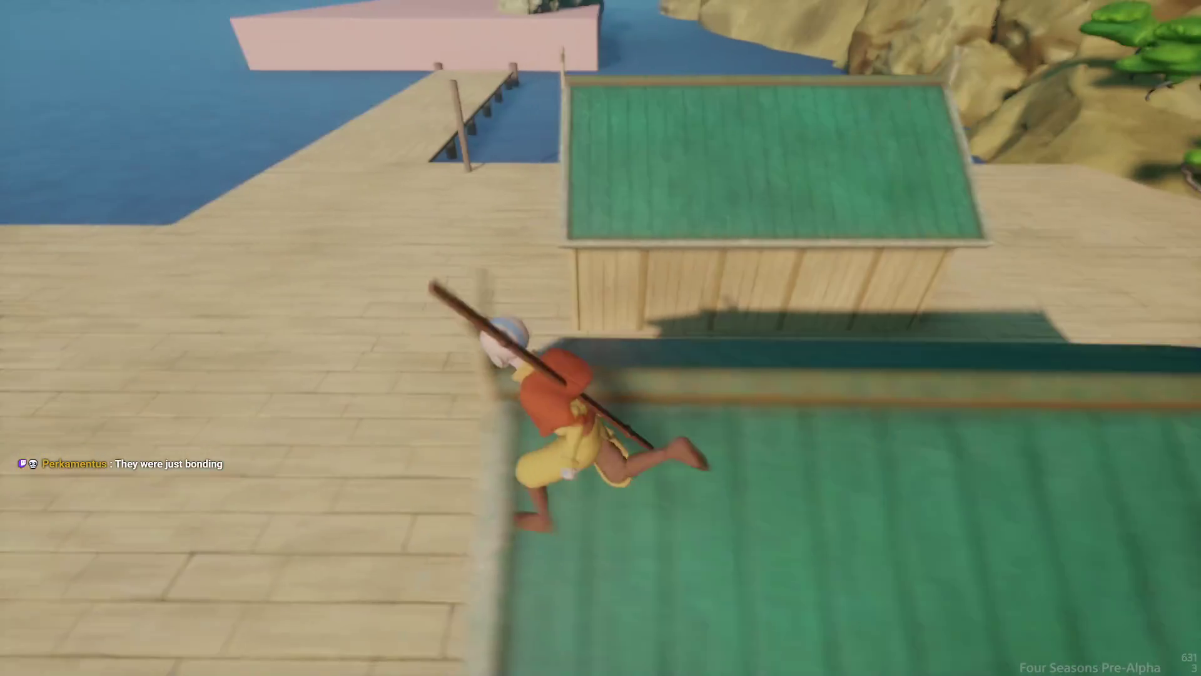
key(w)
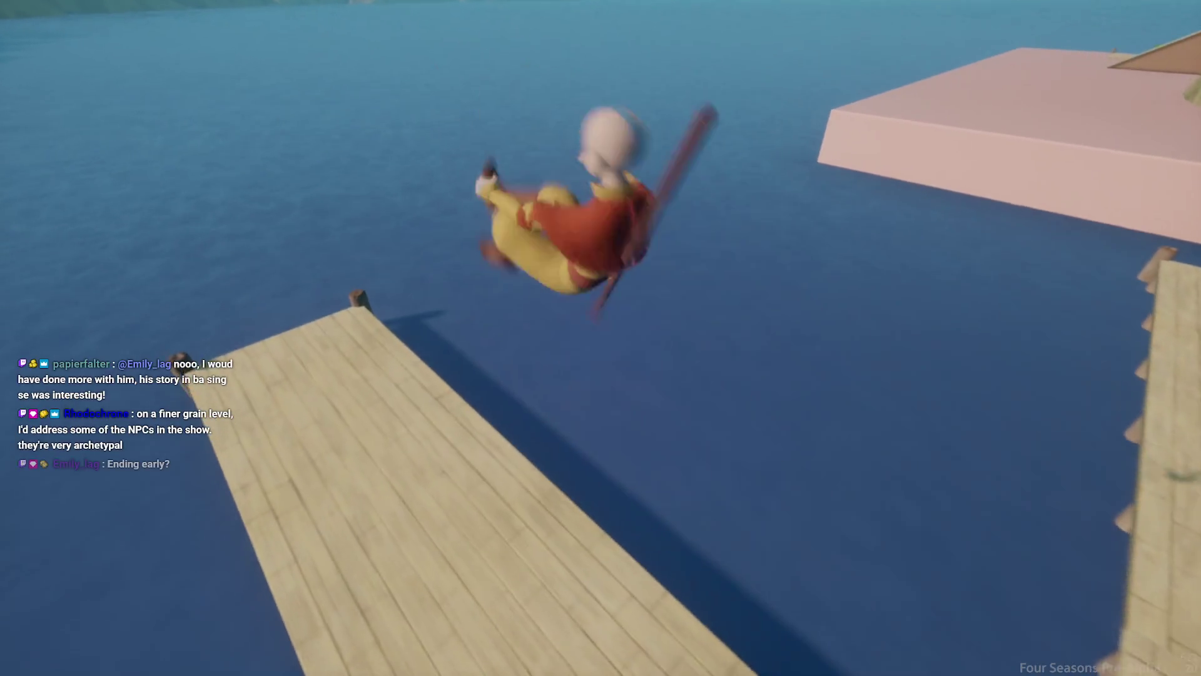
key(w)
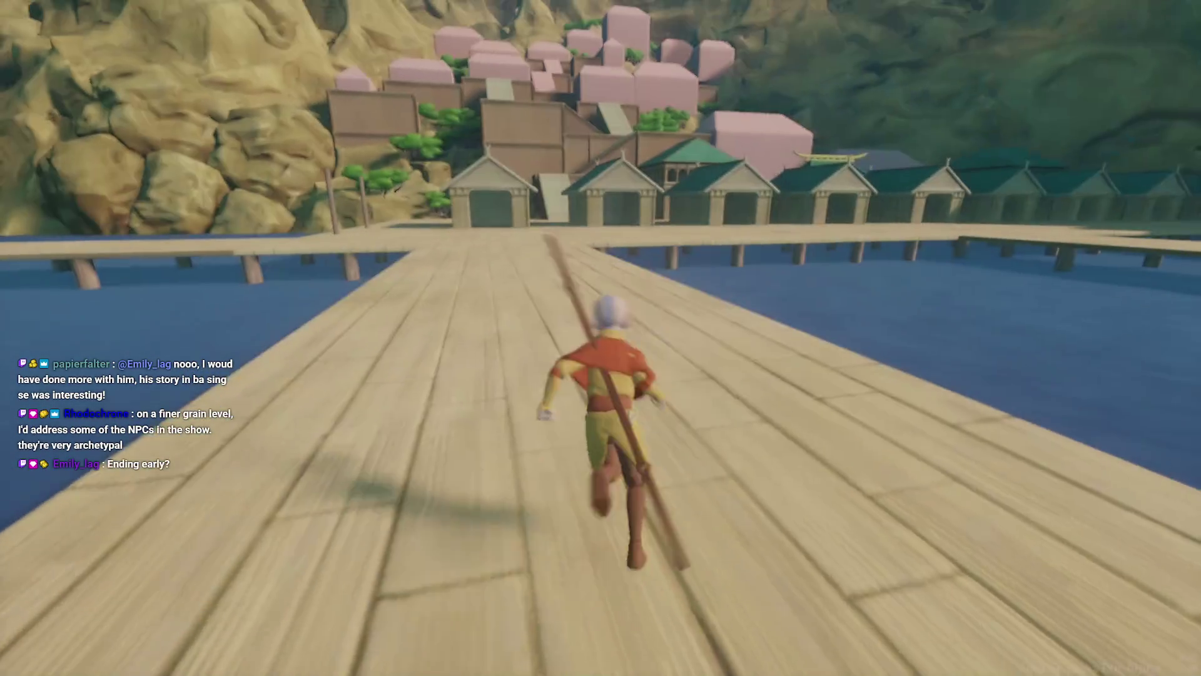
key(w)
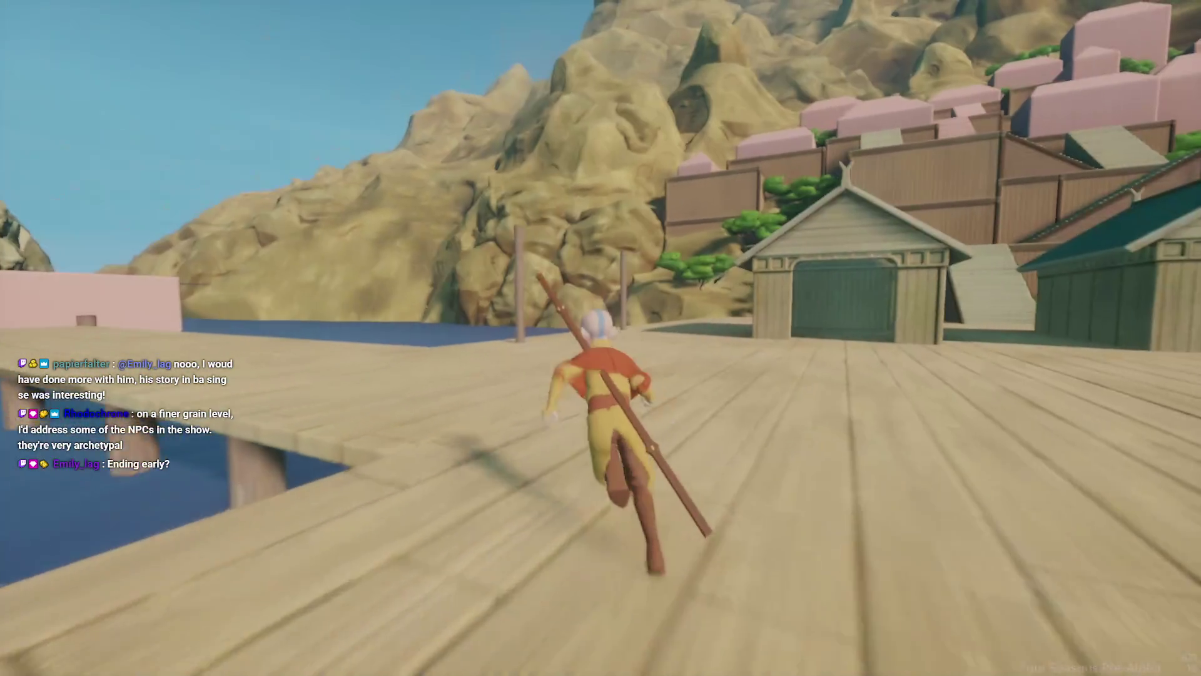
key(space)
key(space)
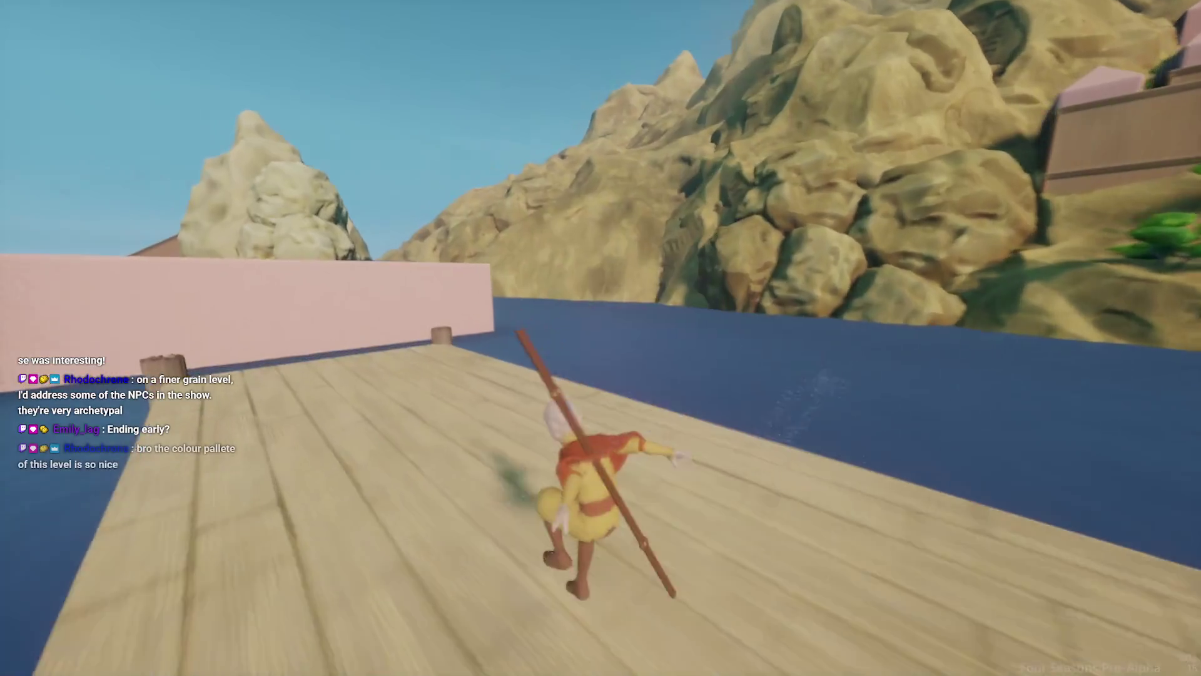
key(space)
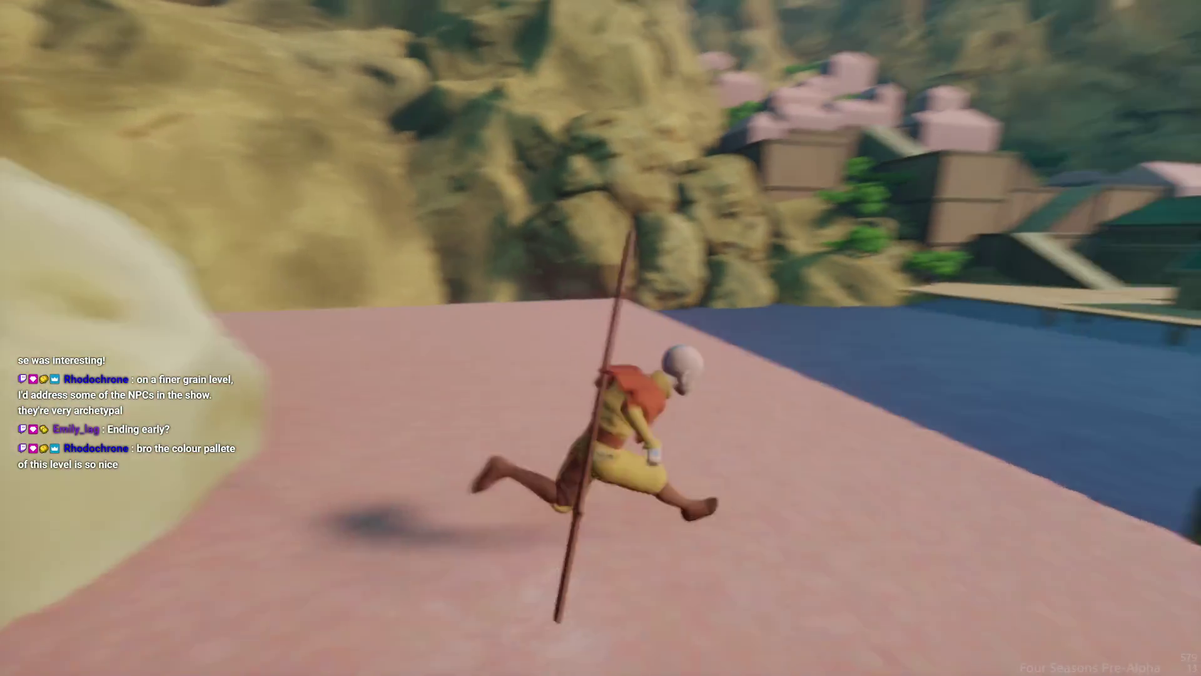
key(space)
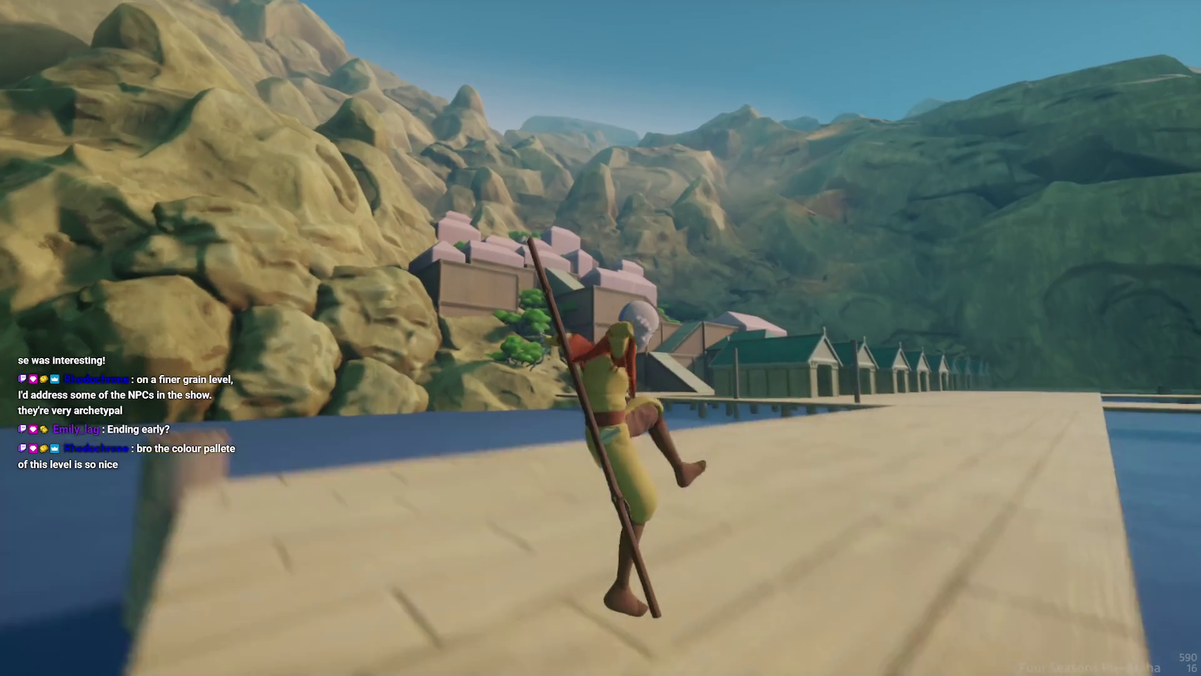